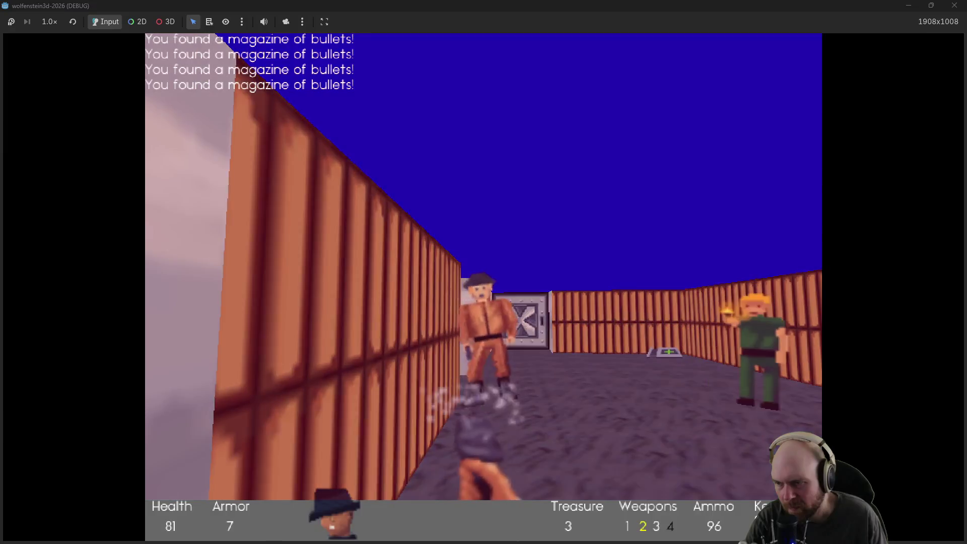
Shoot the orange and green guards while advancing to the ammo and door
key(Right)
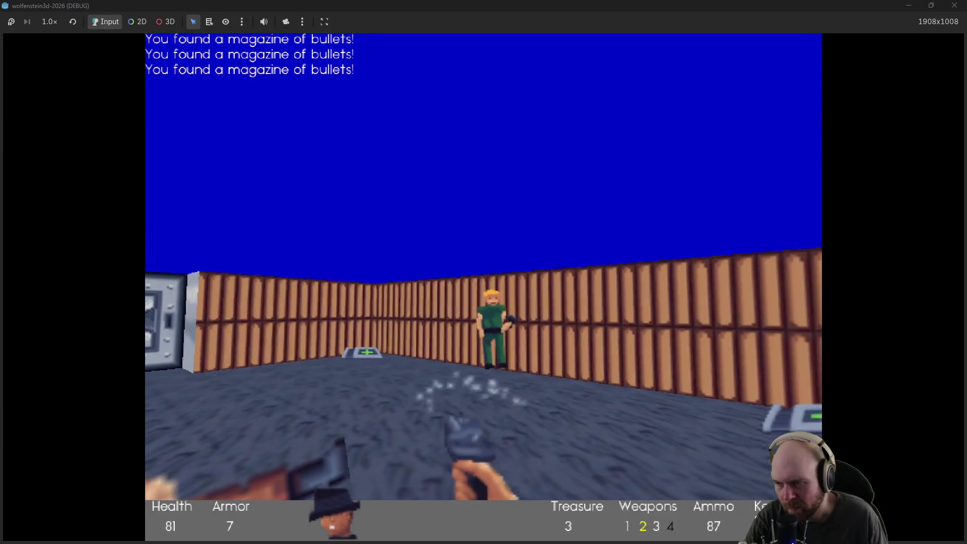
key(Up)
key(ctrl)
key(Left)
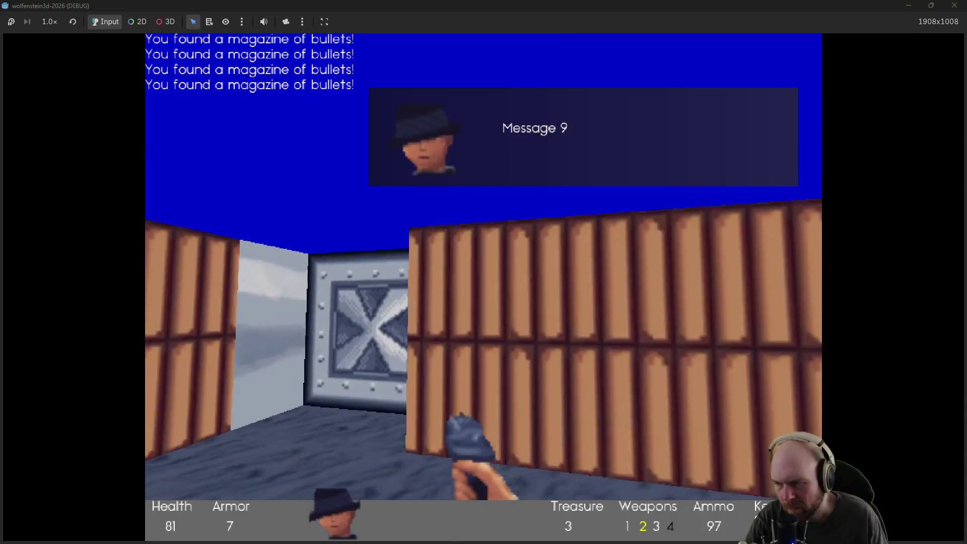
key(Up)
key(Left)
key(ctrl)
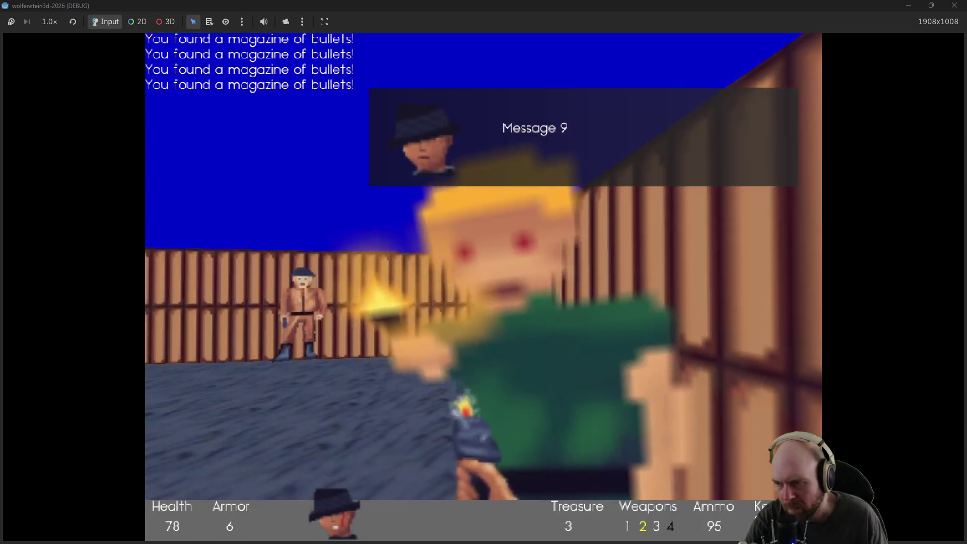
key(ctrl)
key(Down)
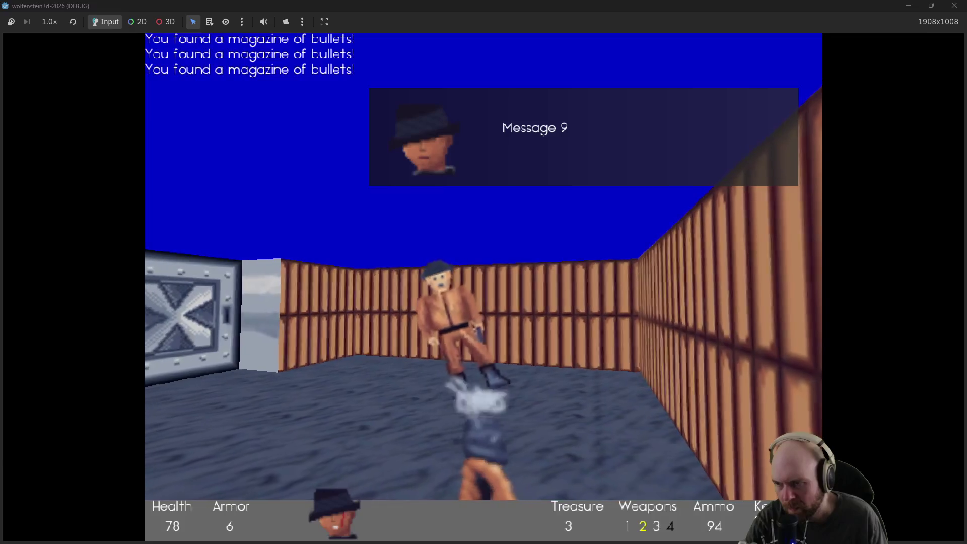
Finish off the green guard, turn toward the corridor and pick up the medkit
key(ctrl)
key(Up)
key(Right)
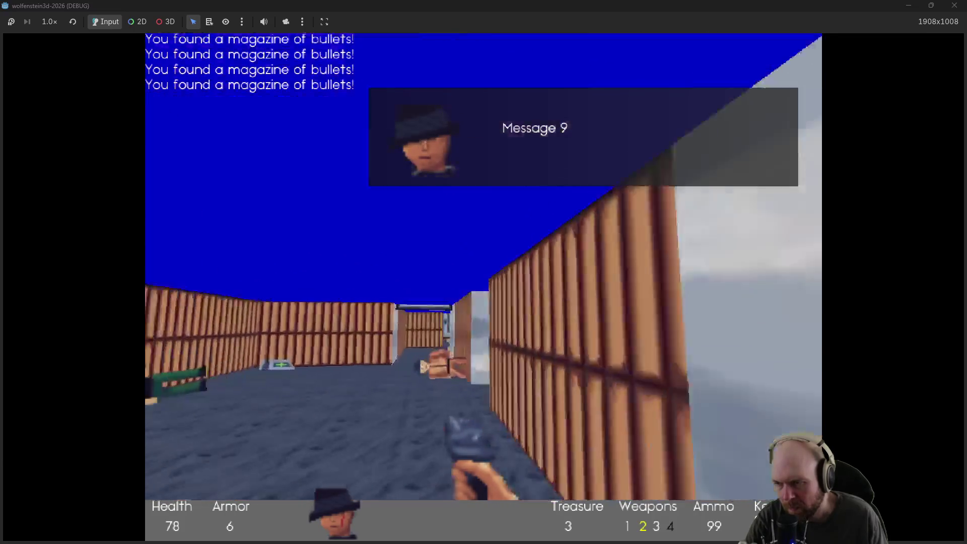
key(Up)
key(Left)
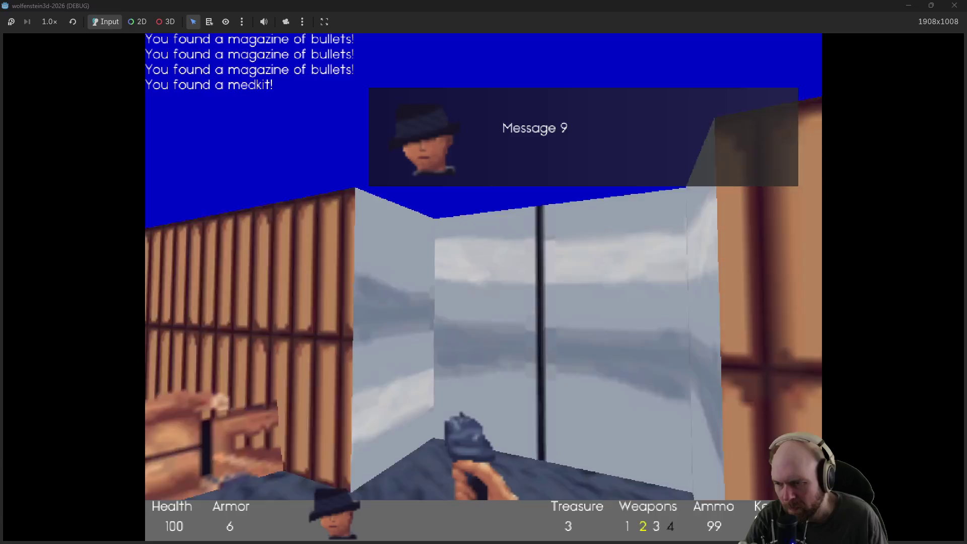
Open the grey door into the steel room and shoot the guard inside
key(Up)
key(space)
key(Right)
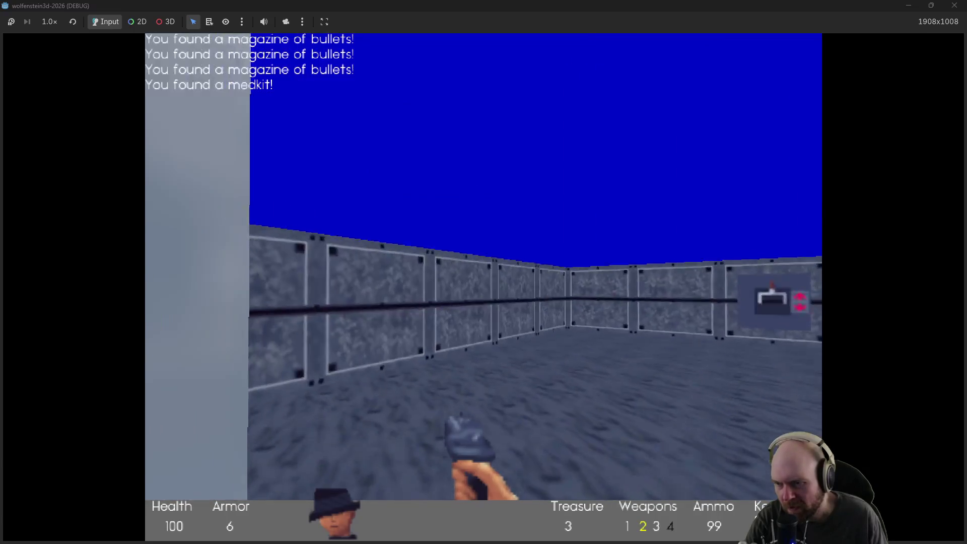
key(Right)
key(ctrl)
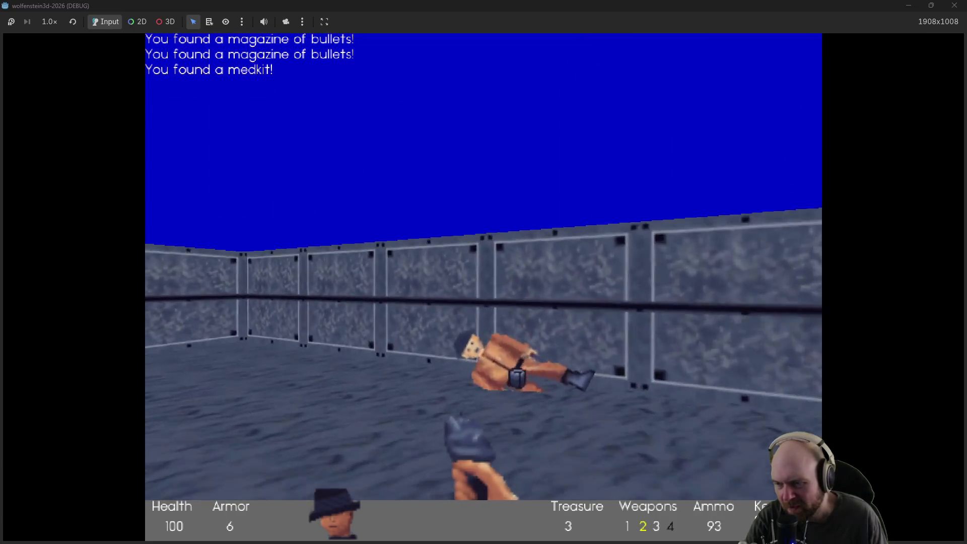
Grab the ammo, hit the elevator switch, dismiss the stats screen and stop the game
key(Up)
key(Left)
key(Up)
key(space)
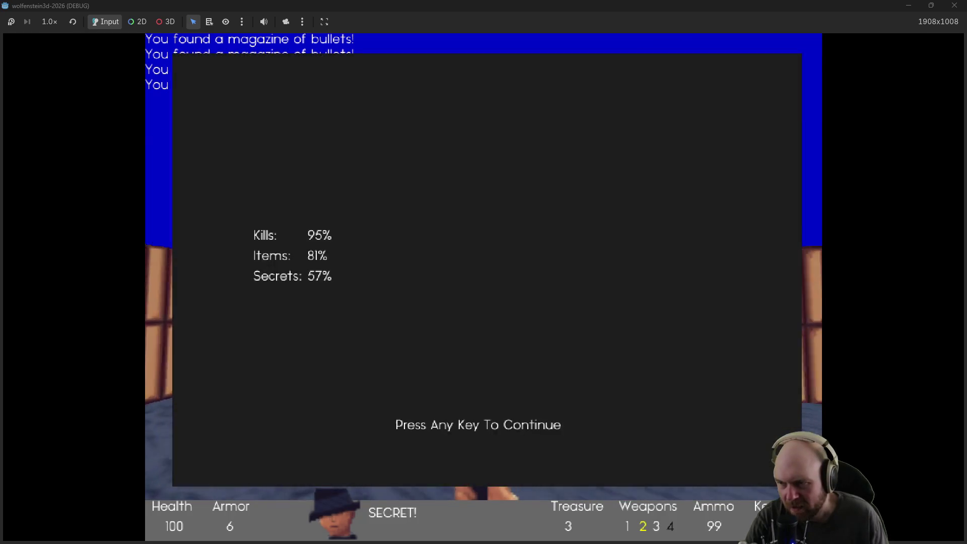
key(space)
key(Left)
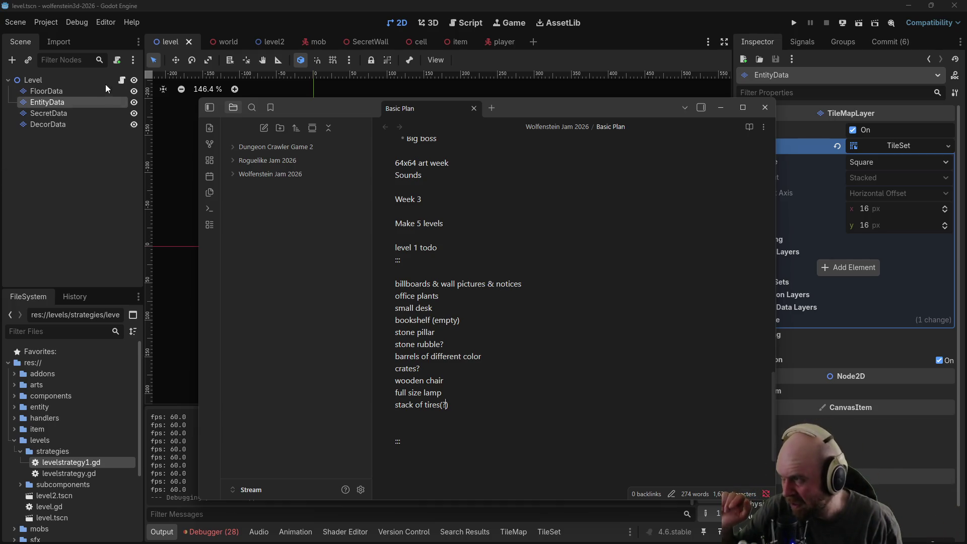
Select FloorData in Godot's Scene tree to bring the level editor forward
click(89, 87)
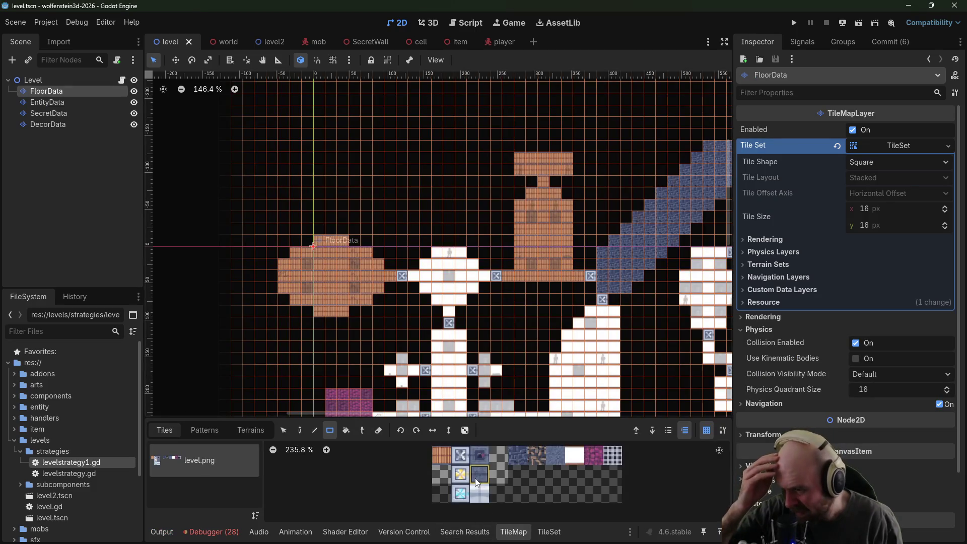
Move the Scene tree selection down to the EntityData tile map layer
key(Down)
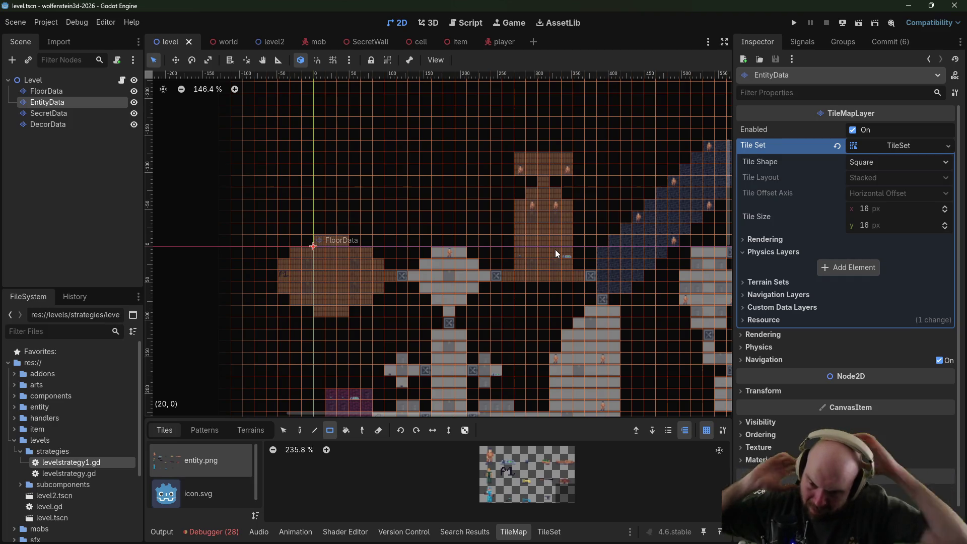
Scroll the Basic Plan note up to the enemy list, click the precognition line, then return to Godot
key(alt+Tab)
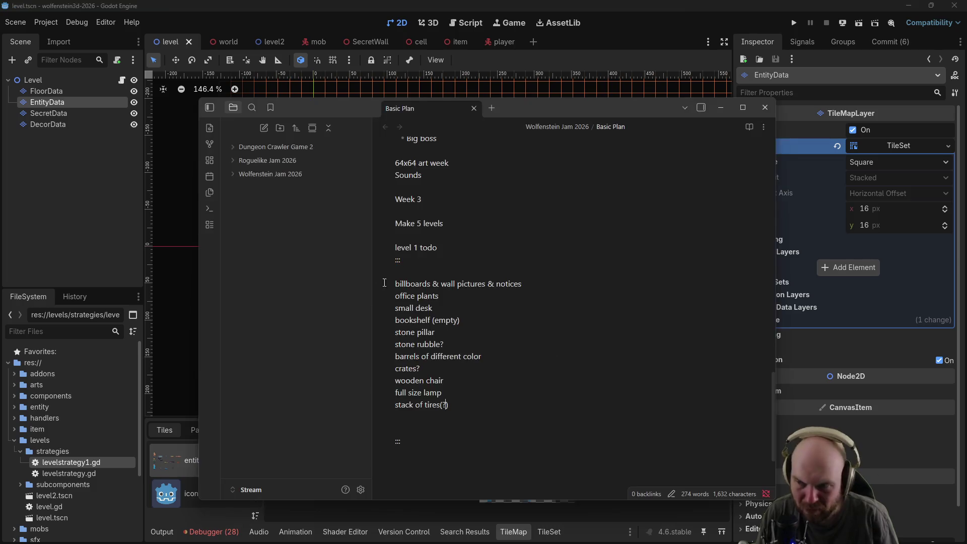
scroll(492, 280, up, 5)
scroll(491, 280, up, 6)
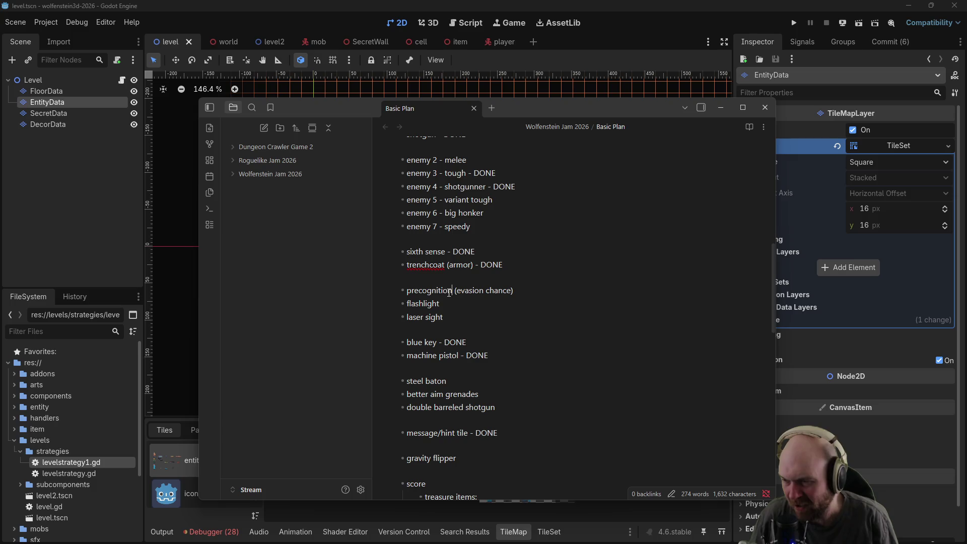
click(444, 292)
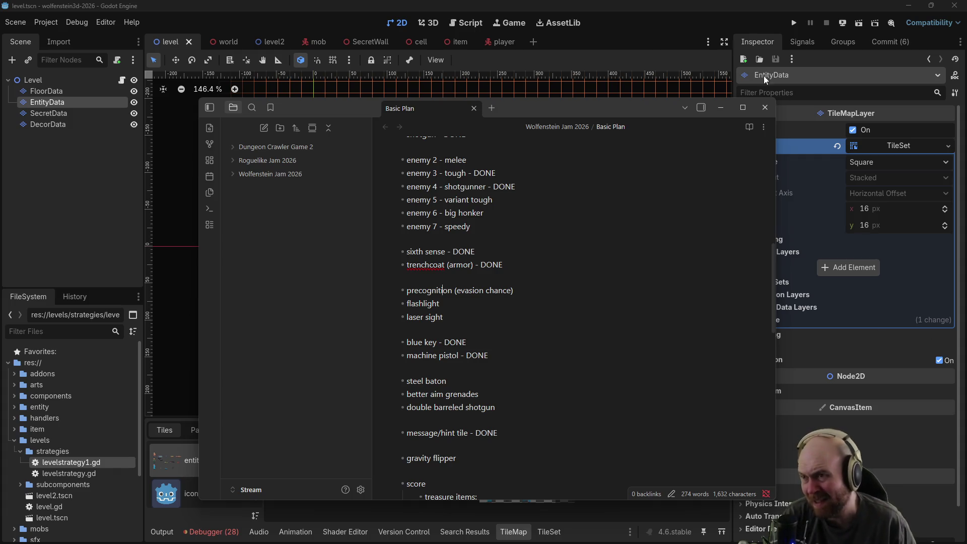
click(667, 17)
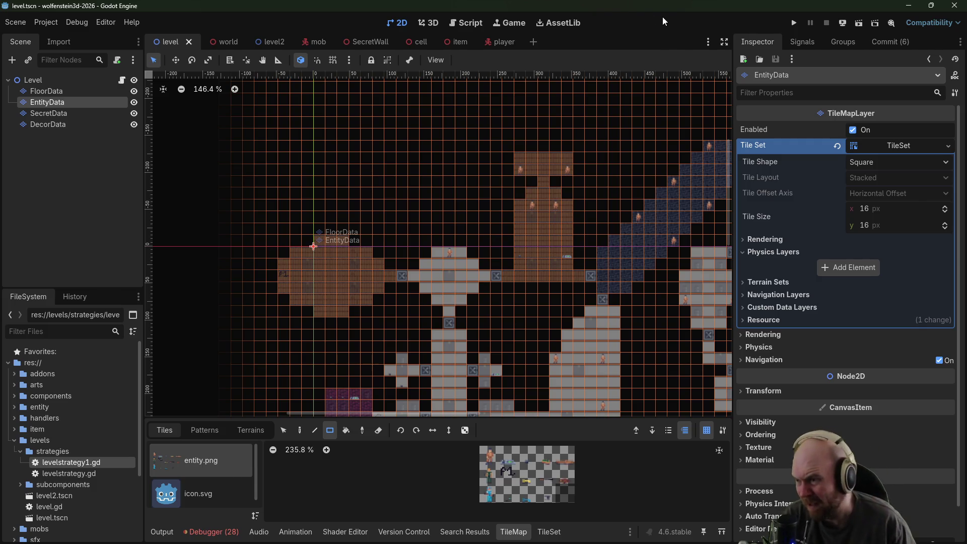
Pan and scroll across the EntityData tile map to inspect the entity markers in the rooms and corridors
scroll(604, 318, down, 3)
drag(588, 304, 301, 268)
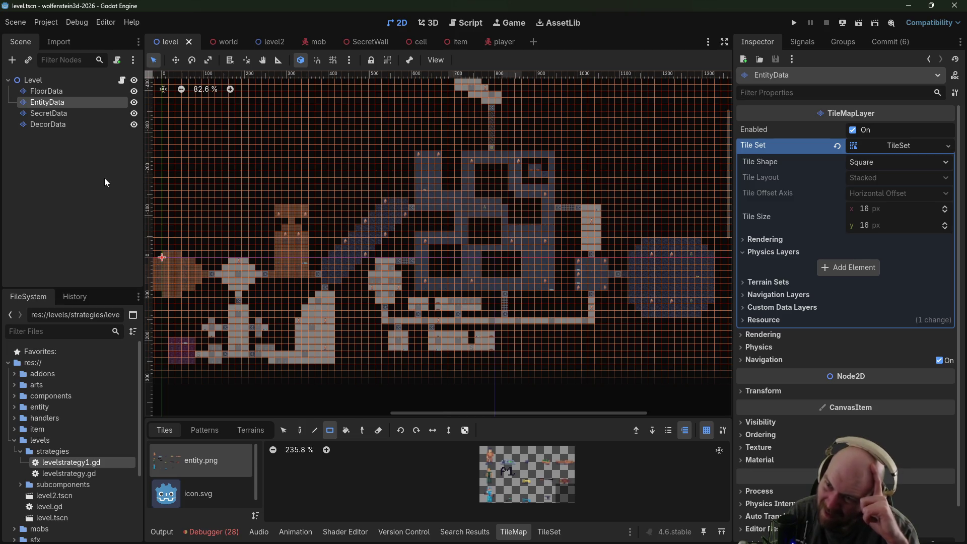
scroll(503, 195, up, 5)
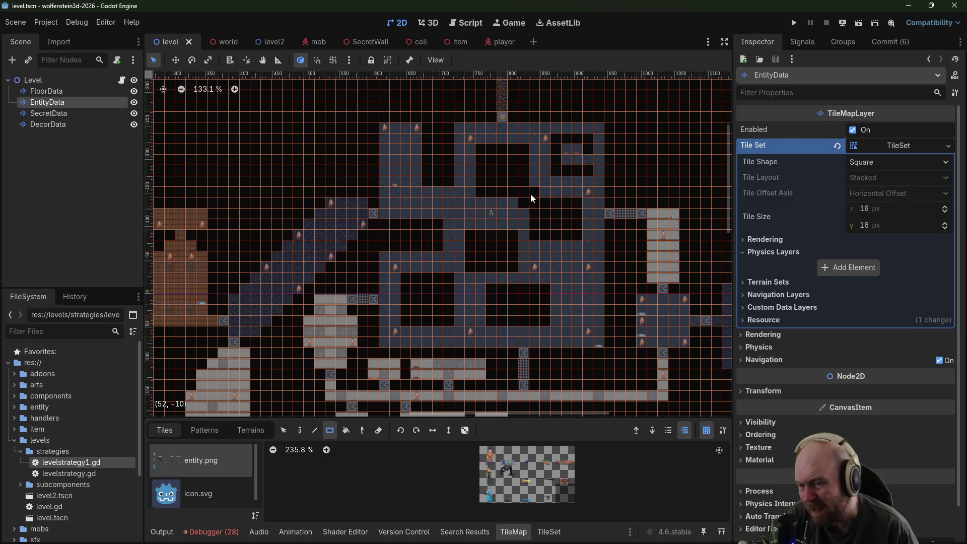
scroll(655, 207, right, 5)
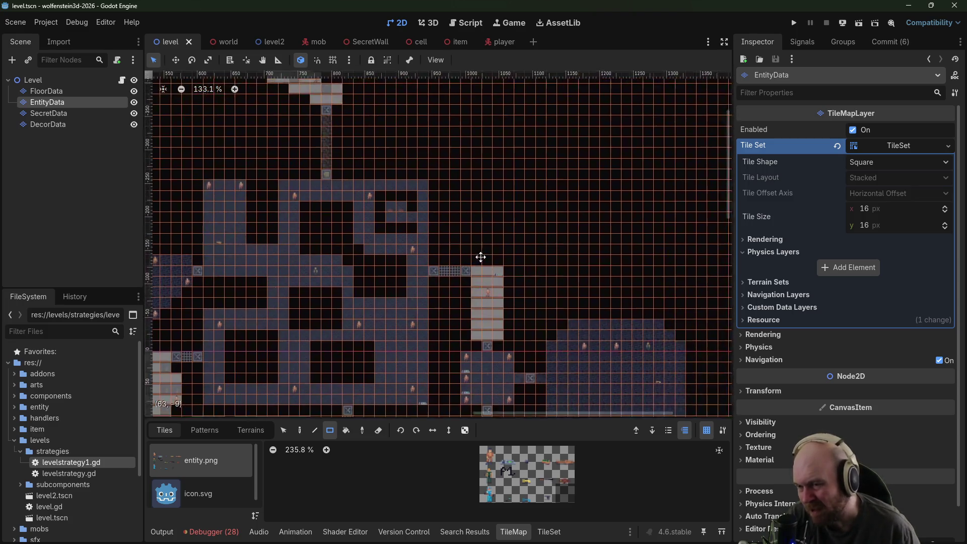
scroll(489, 243, up, 3)
scroll(434, 246, up, 5)
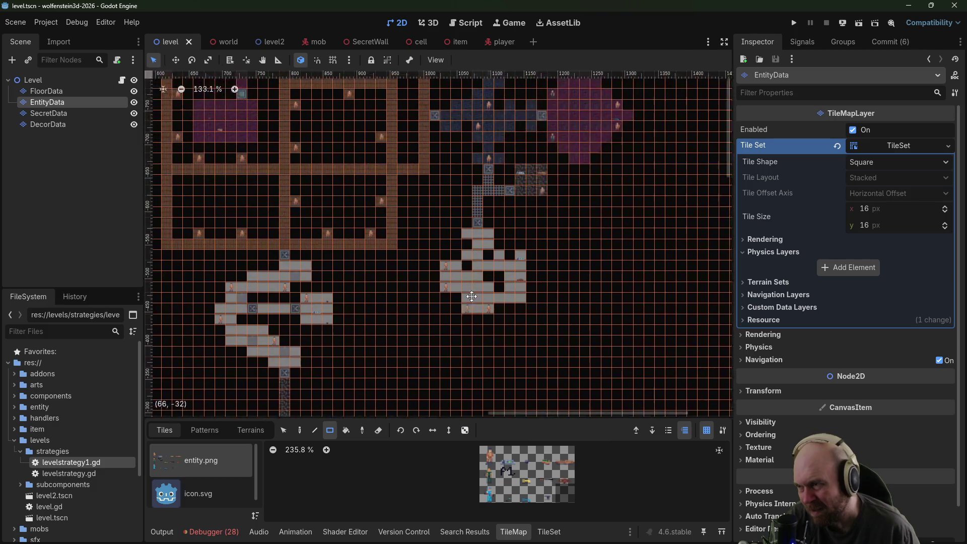
scroll(432, 247, up, 3)
scroll(463, 277, up, 4)
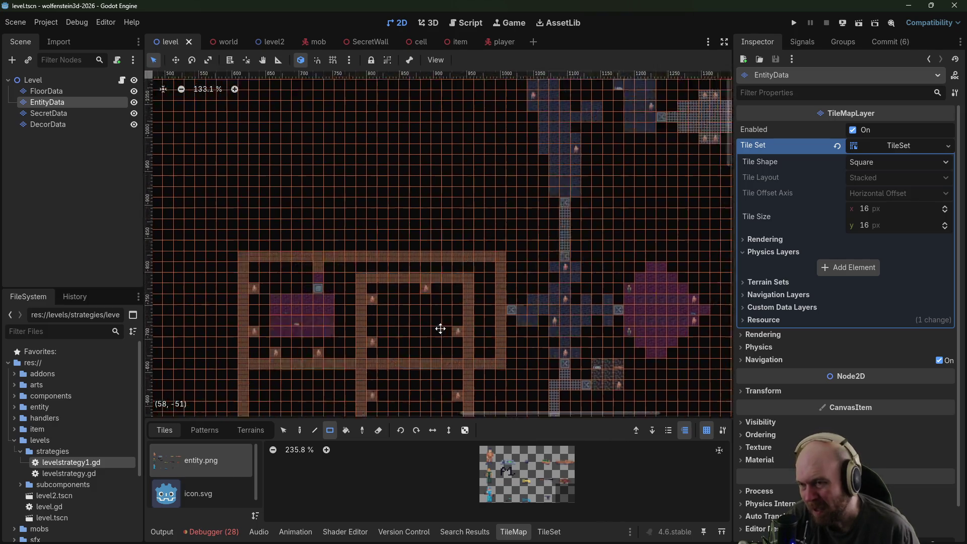
scroll(463, 278, right, 5)
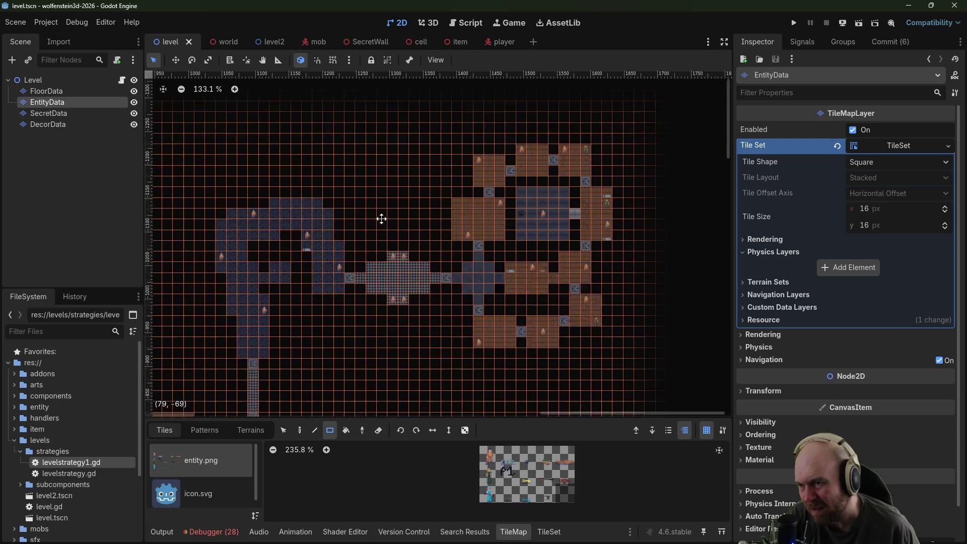
mouse_move(373, 266)
mouse_down()
mouse_move(388, 232)
mouse_move(432, 221)
mouse_up()
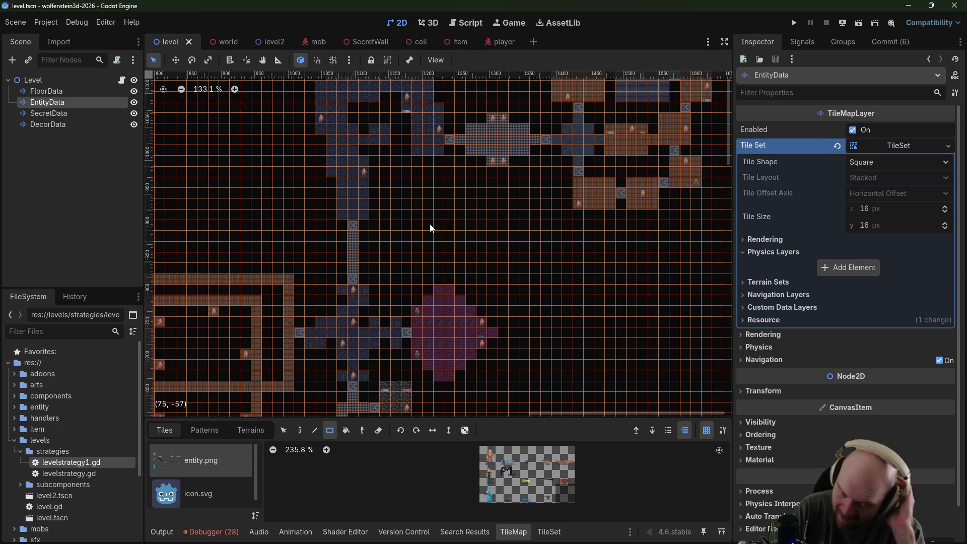
Add a 'Level Timer' line under 'Make 5 levels' in the note's Week 3 section
key(alt+Tab)
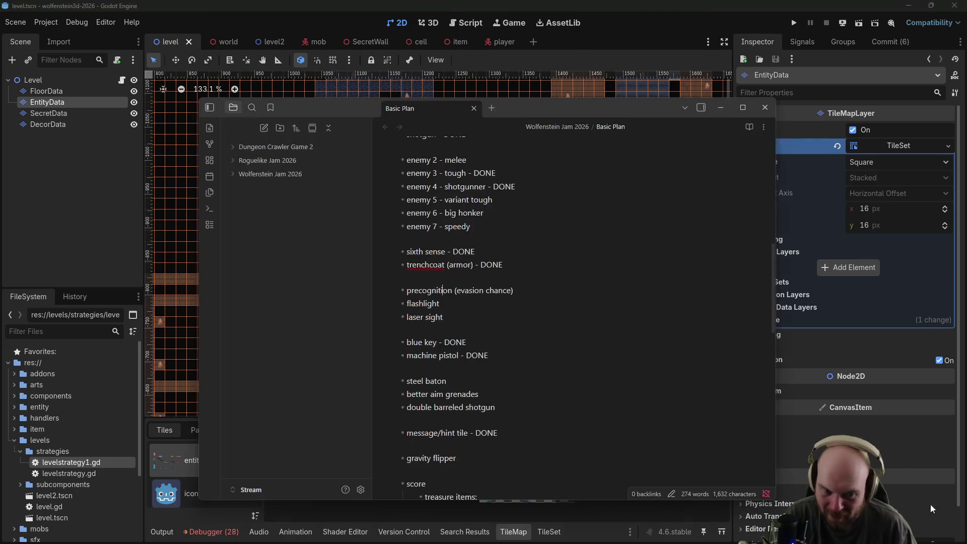
scroll(496, 350, down, 6)
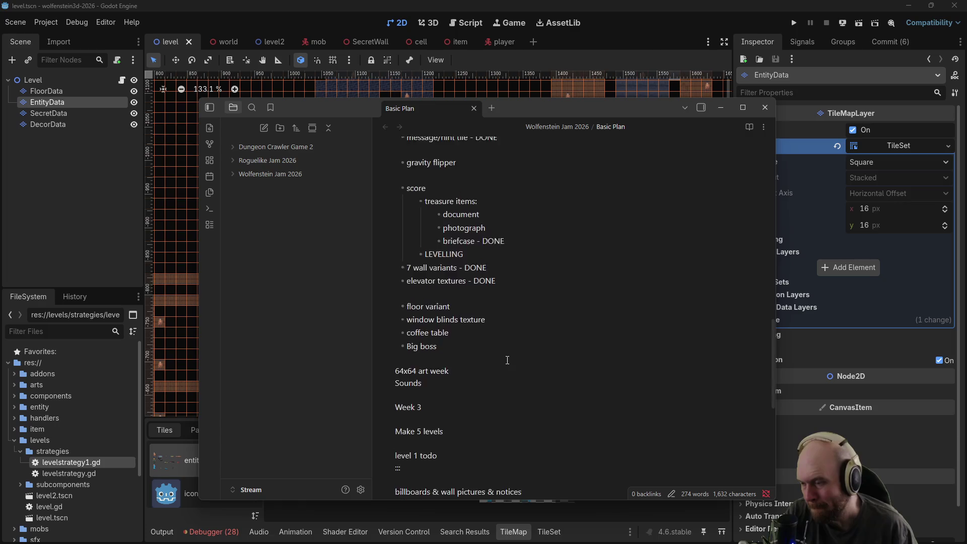
scroll(506, 361, down, 2)
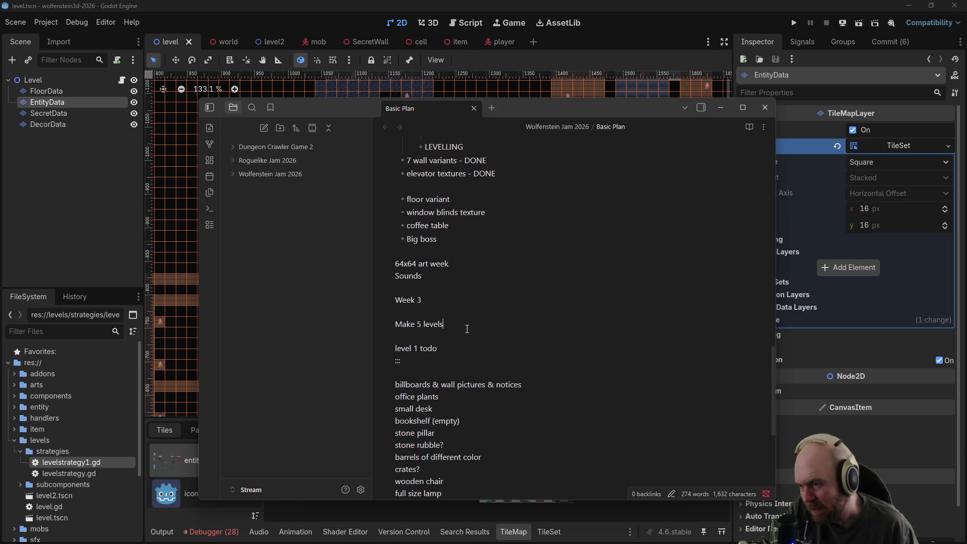
key(Return)
key(Return)
key(Up)
text(Le)
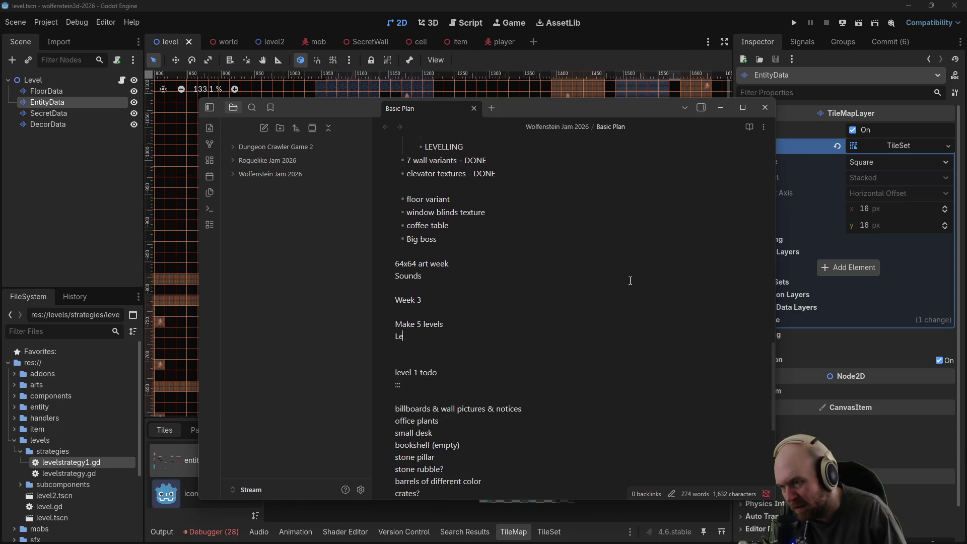
text(vel Timer)
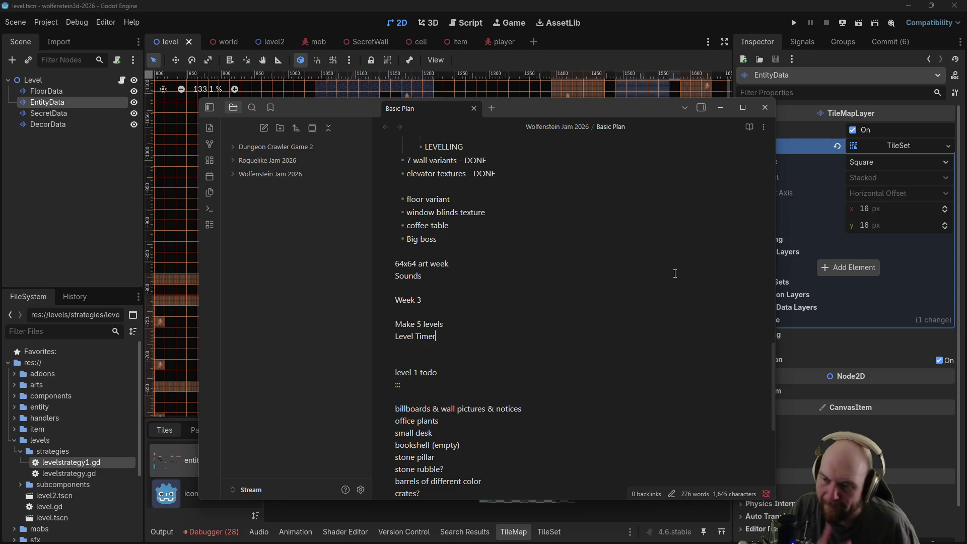
Scroll back up to the enemy list and select the 'enemy 2 - melee' line
scroll(529, 277, down, 3)
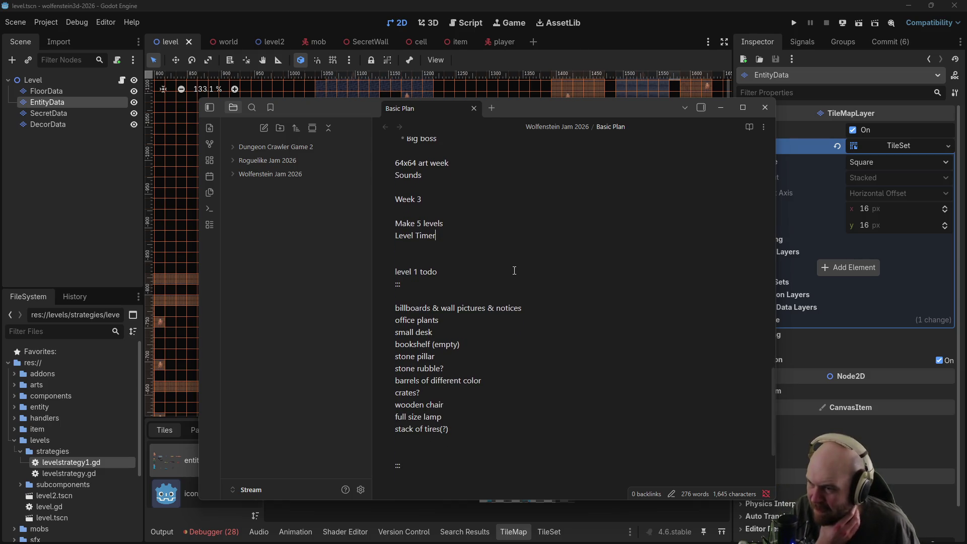
scroll(472, 221, up, 6)
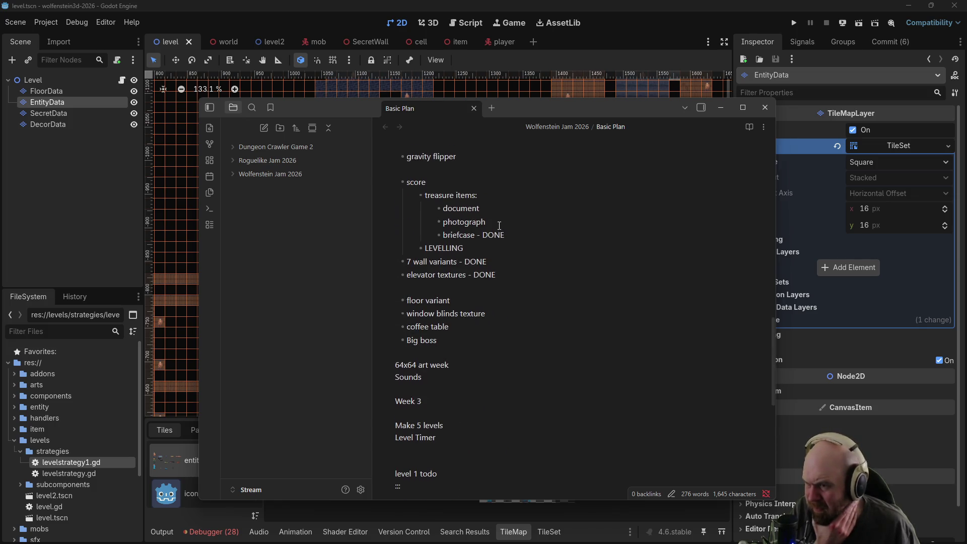
scroll(499, 225, up, 8)
scroll(472, 200, up, 2)
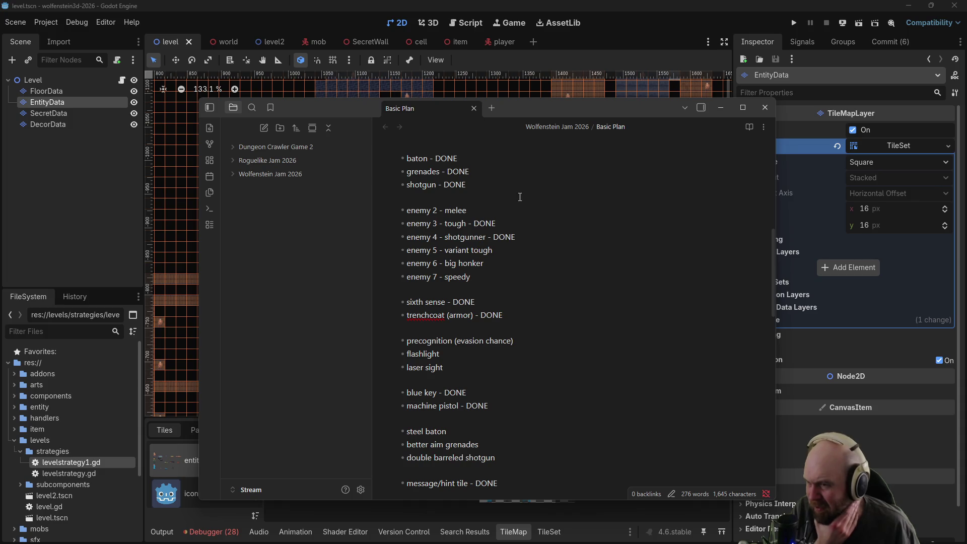
drag(477, 207, 406, 207)
click(468, 210)
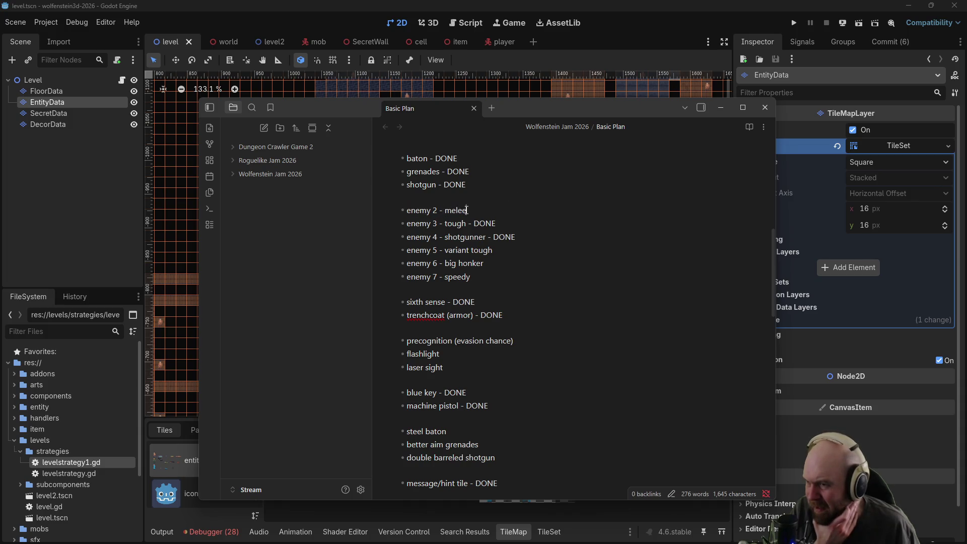
drag(467, 210, 393, 210)
click(482, 210)
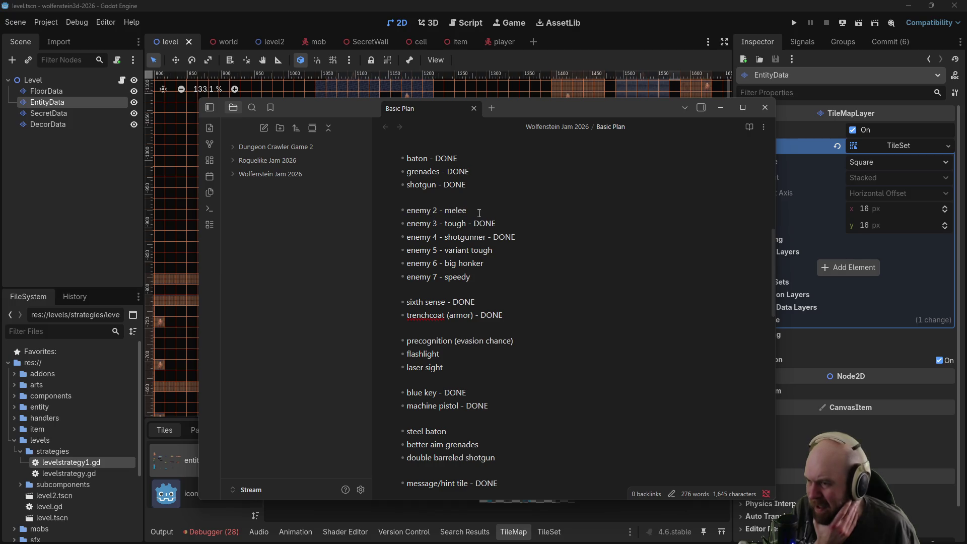
mouse_move(491, 273)
mouse_down()
mouse_move(386, 258)
mouse_move(380, 249)
mouse_up()
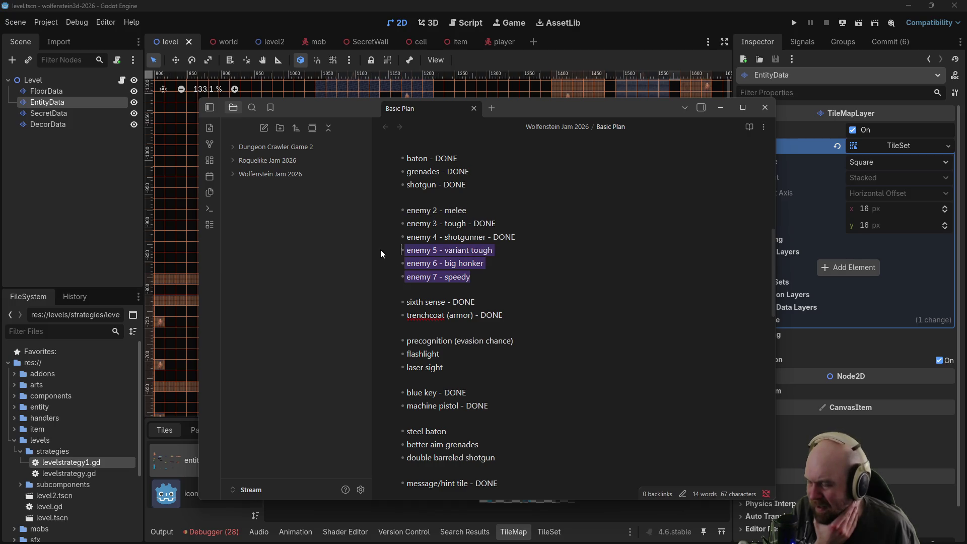
click(492, 259)
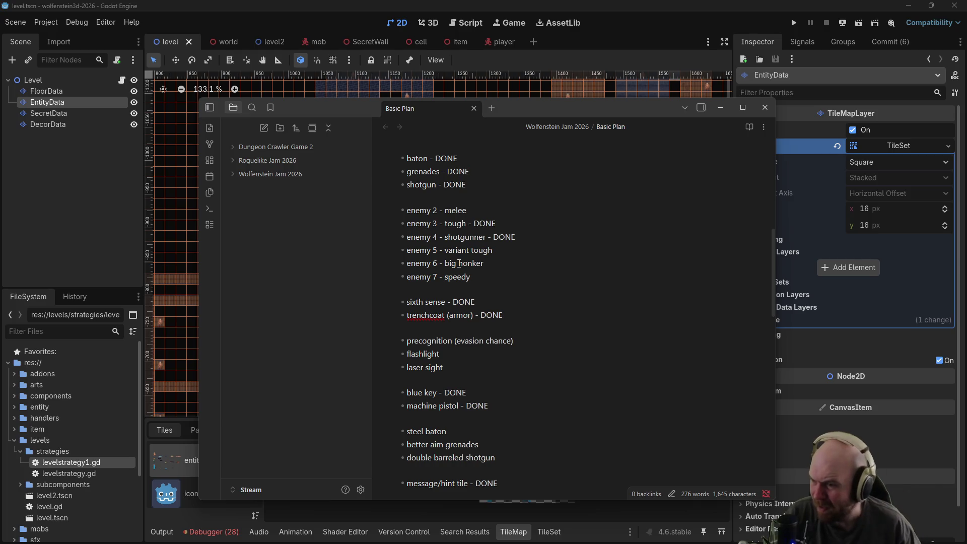
click(509, 361)
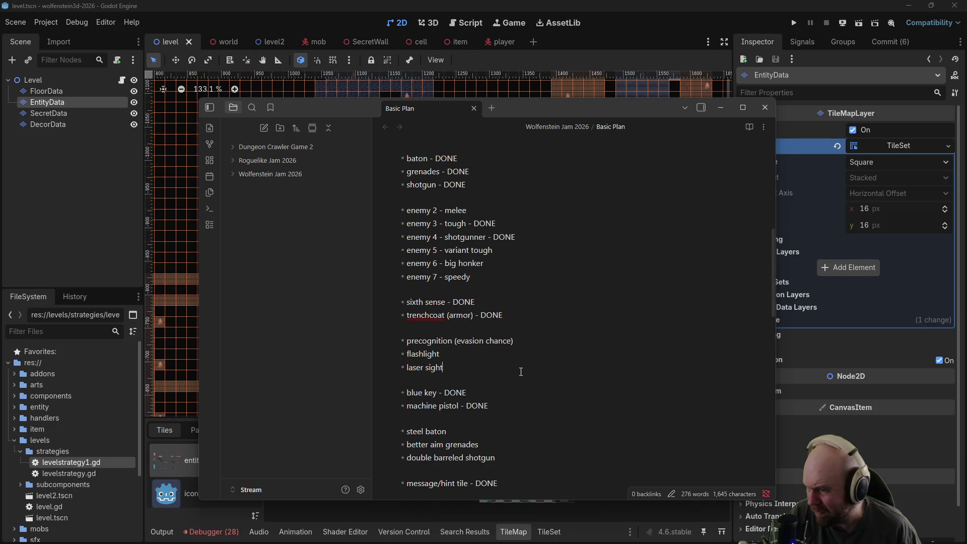
scroll(521, 372, down, 3)
drag(524, 343, 524, 362)
click(526, 358)
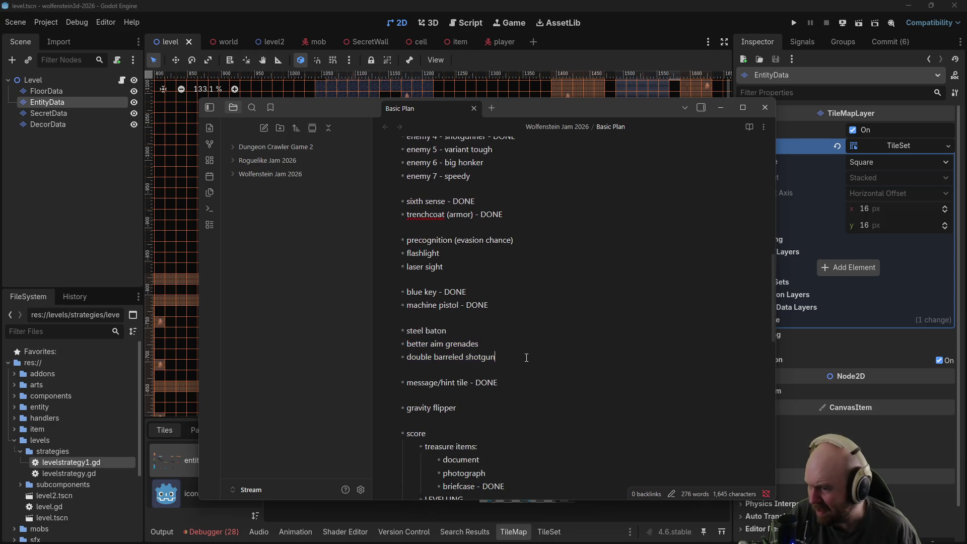
scroll(526, 357, down, 2)
mouse_move(498, 307)
mouse_down()
mouse_move(406, 293)
mouse_move(404, 281)
mouse_up()
click(427, 281)
click(500, 292)
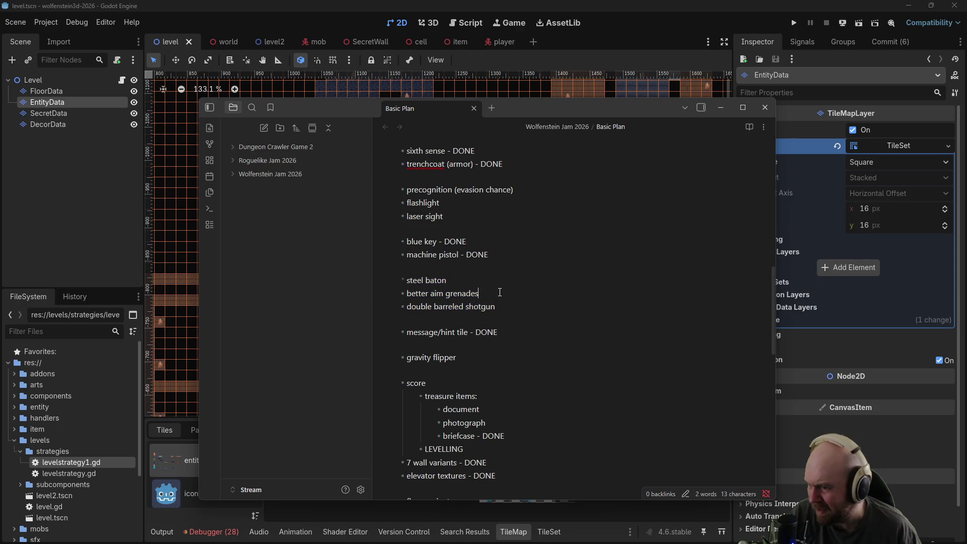
drag(503, 356, 403, 358)
scroll(477, 376, down, 3)
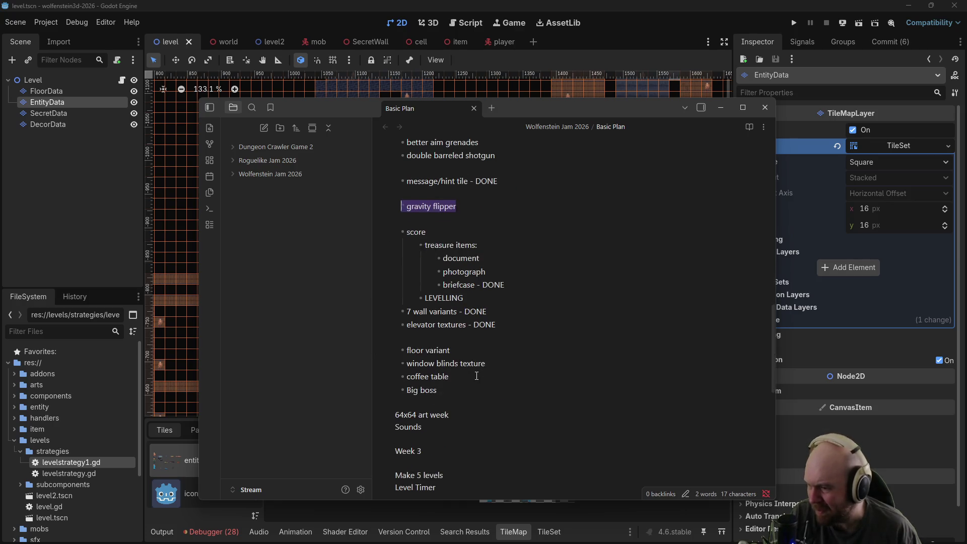
drag(486, 272, 374, 255)
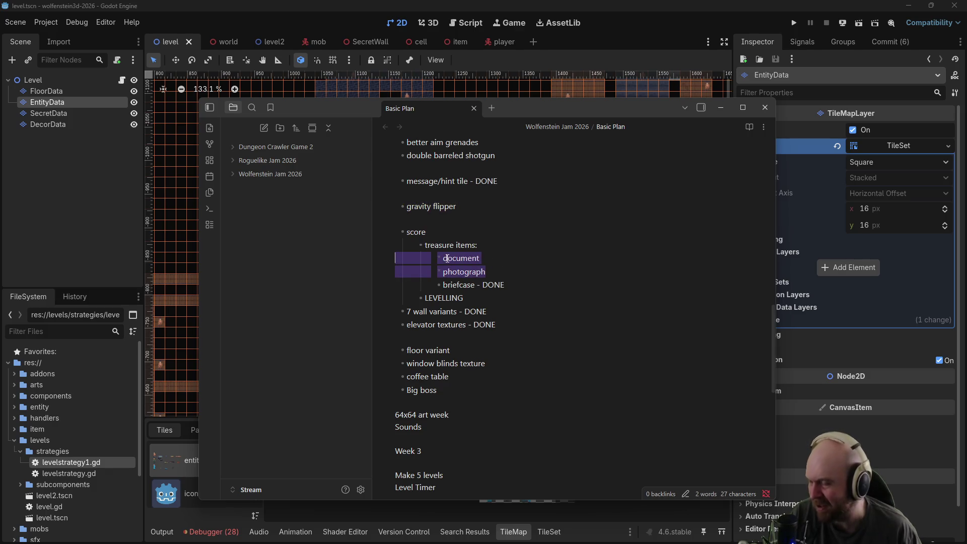
click(499, 263)
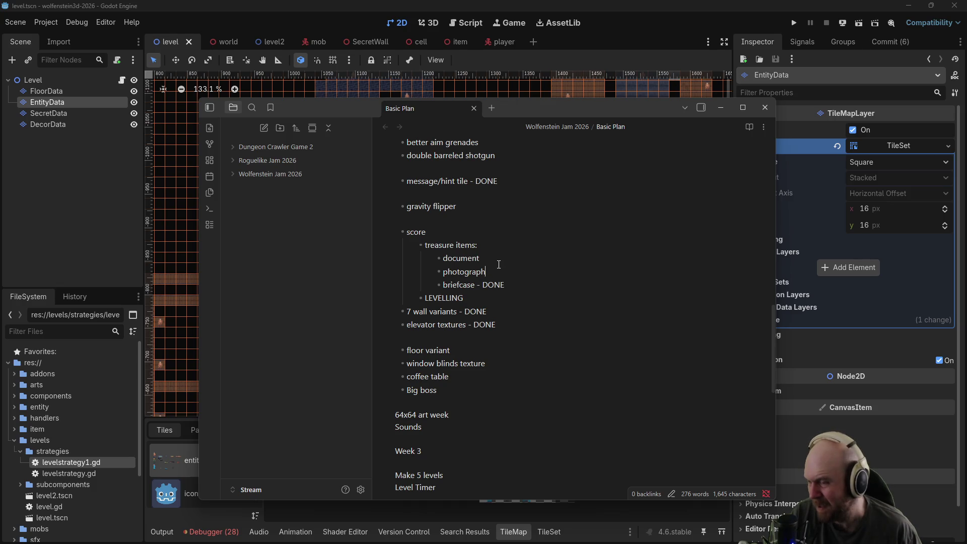
scroll(463, 263, down, 2)
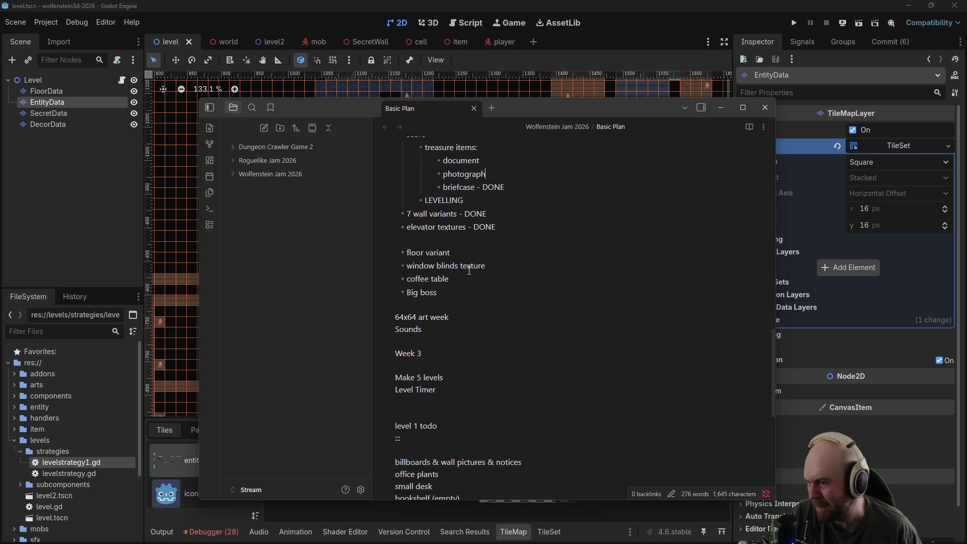
drag(438, 290, 316, 251)
click(454, 290)
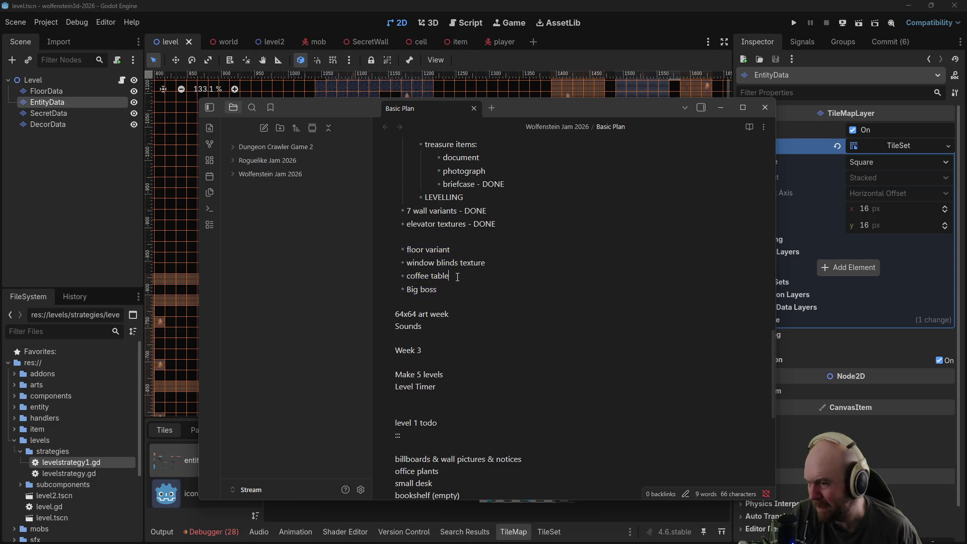
scroll(456, 287, down, 3)
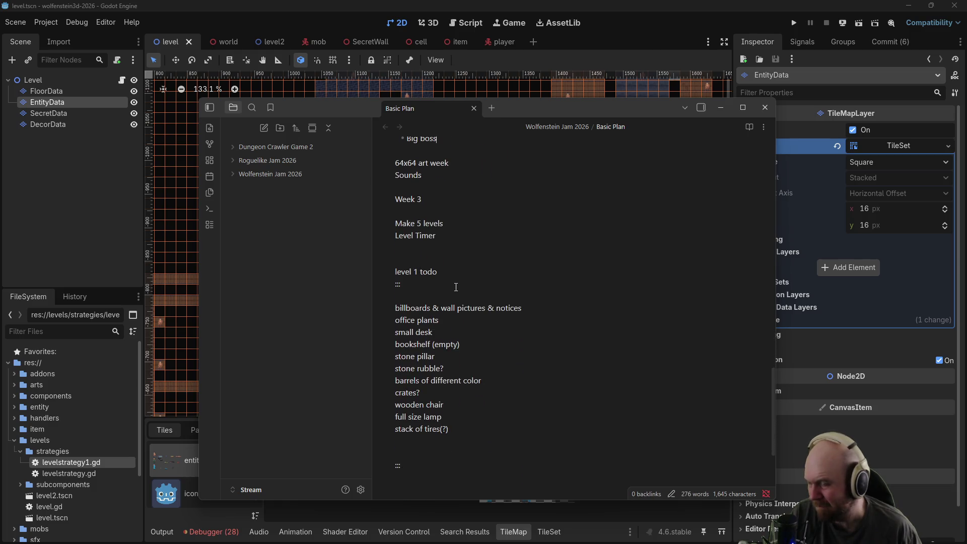